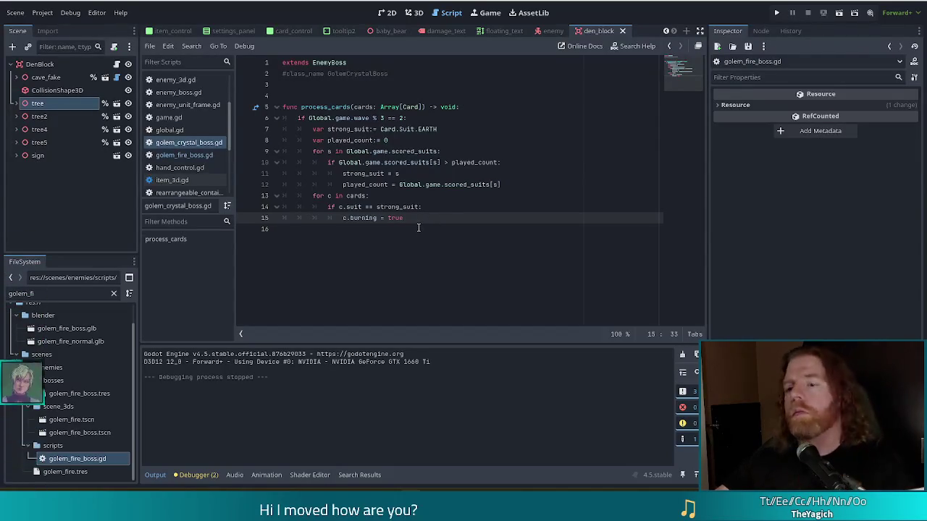
# - Replace the burning line with 'match strong_suit:' and a Card.Suit.EARTH case setting c.grounded = true
pyautogui.moveTo(403, 217); pyautogui.dragTo(340, 217)
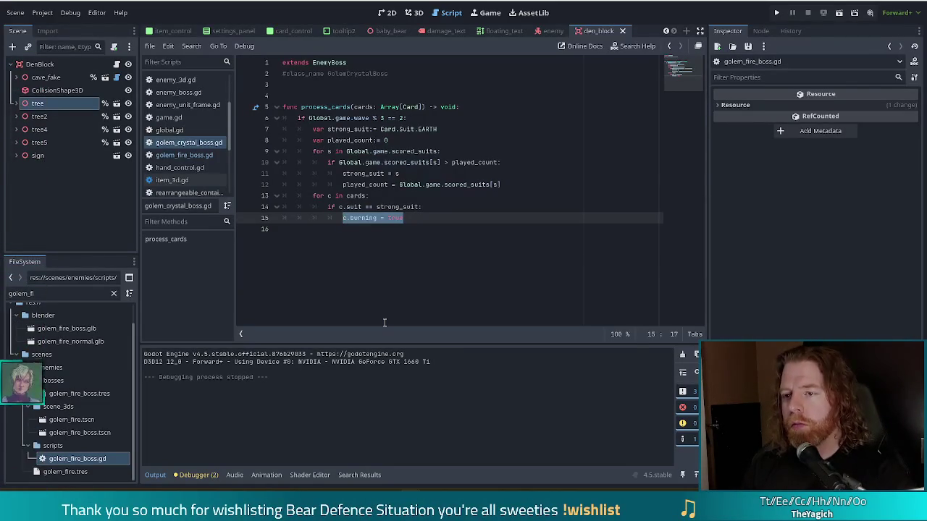
pyautogui.write('if ')
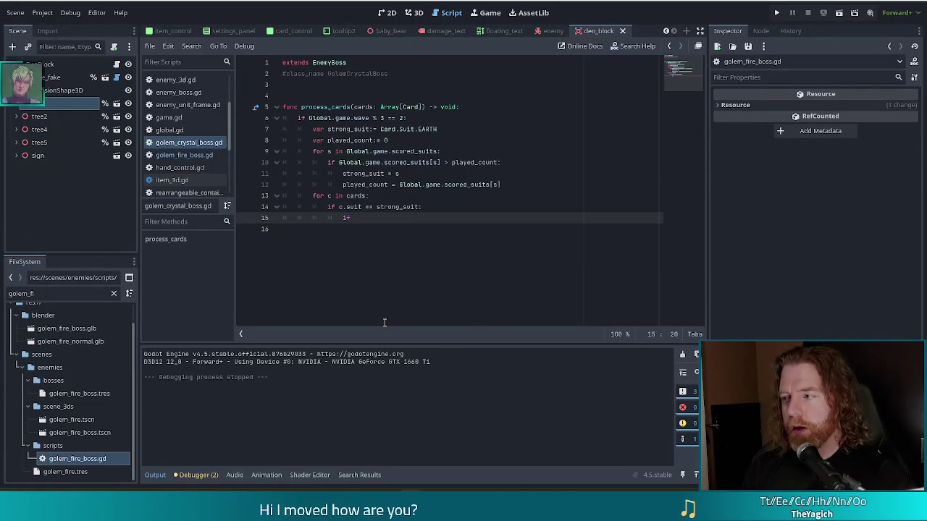
pyautogui.write('strong')
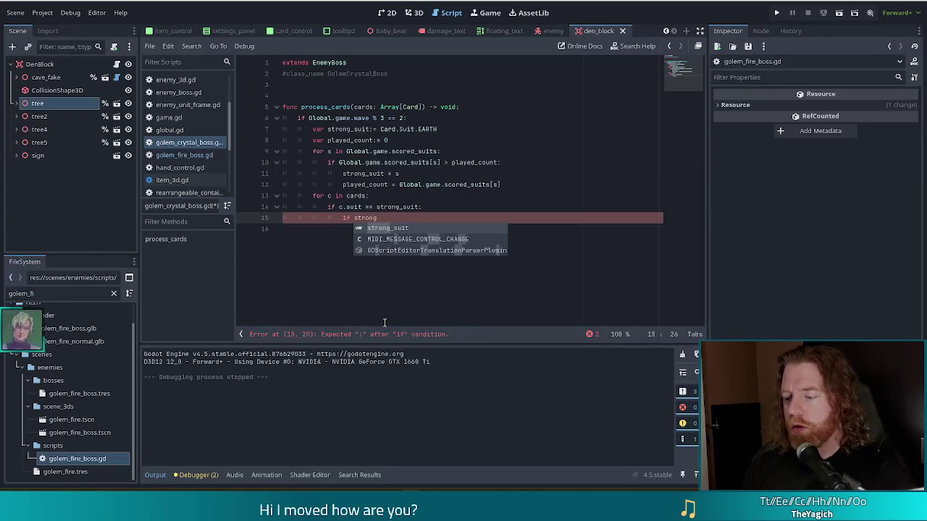
pyautogui.press('Return')
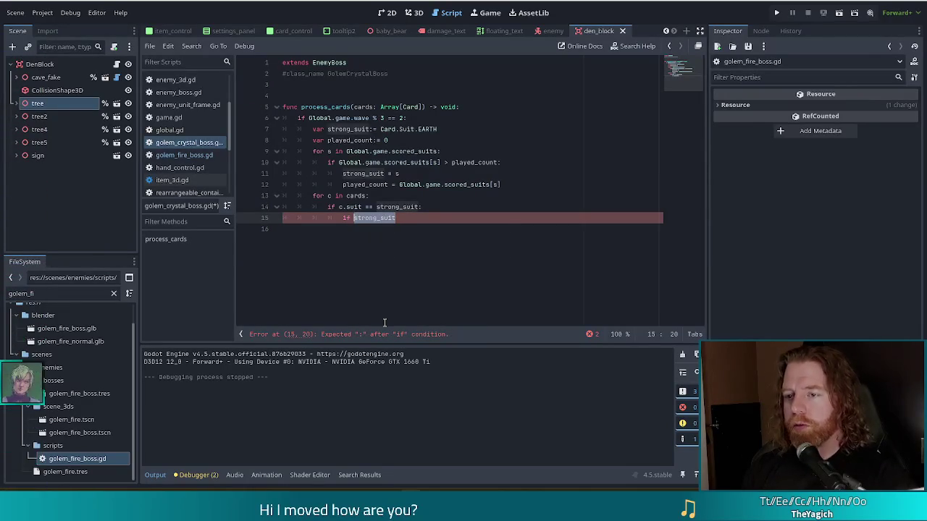
pyautogui.press('BackSpace')
pyautogui.press('BackSpace')
pyautogui.press('BackSpace')
pyautogui.write('match strong')
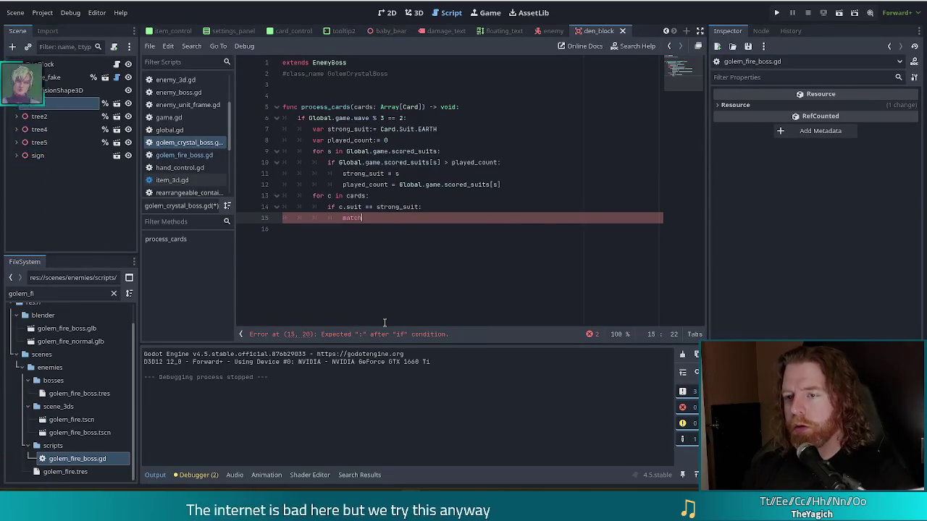
pyautogui.press('Return')
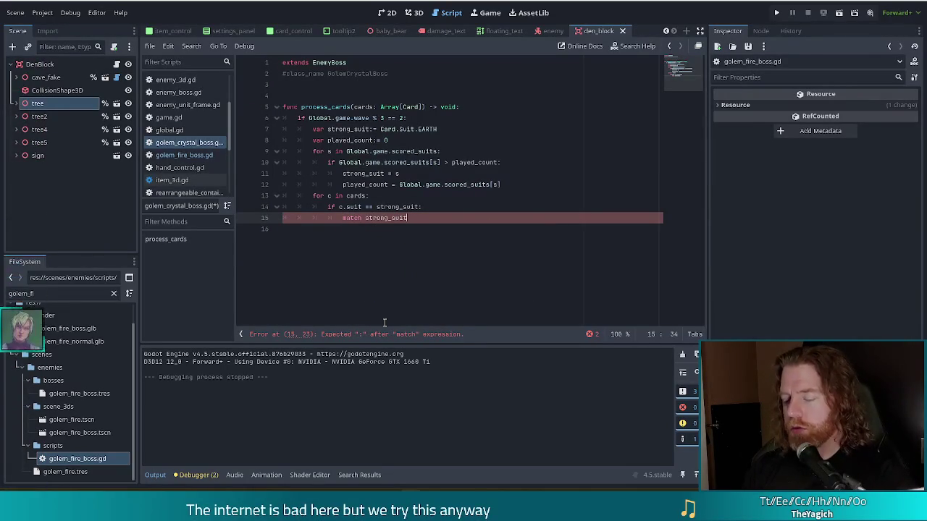
pyautogui.write(':')
pyautogui.press('Return')
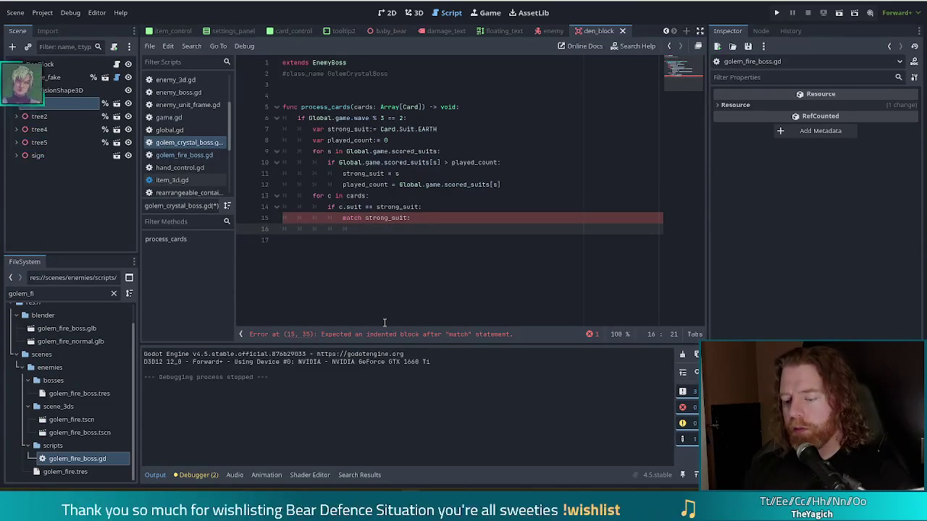
pyautogui.write('Card.Suit')
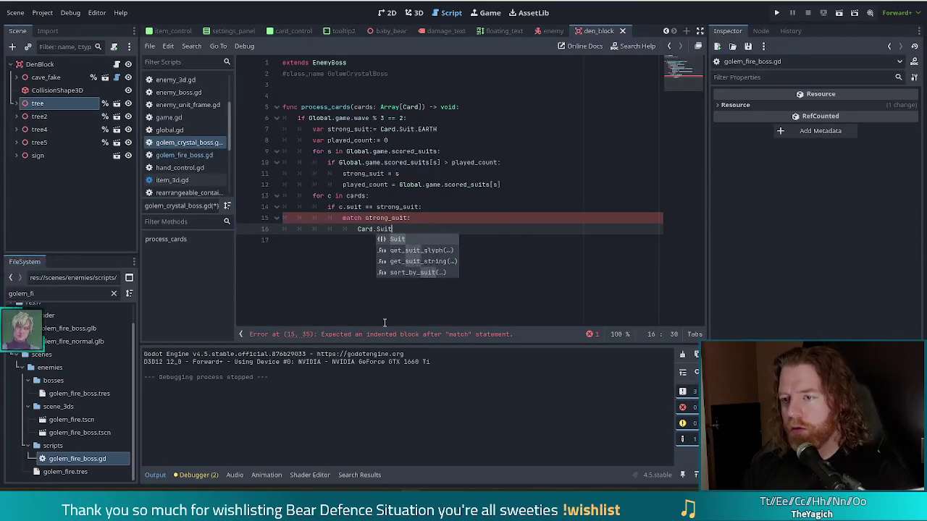
pyautogui.write('.EARTH')
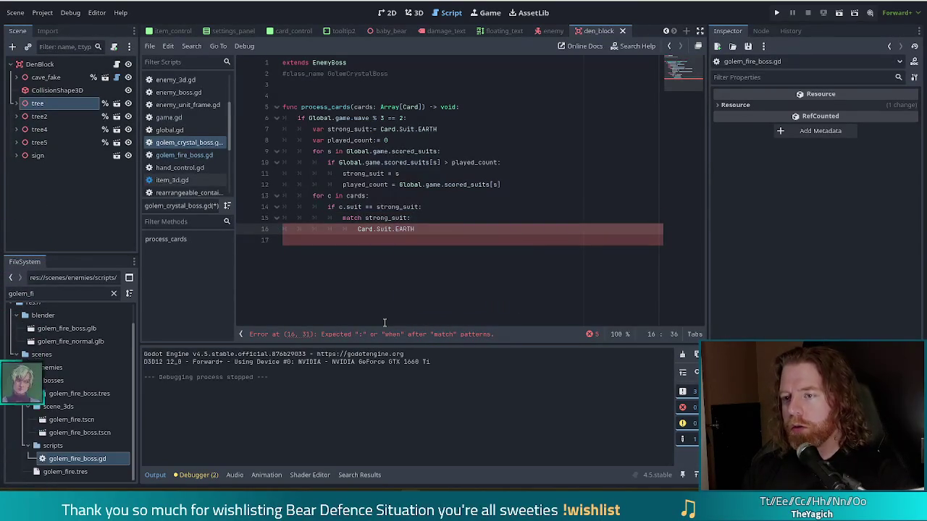
pyautogui.write(':')
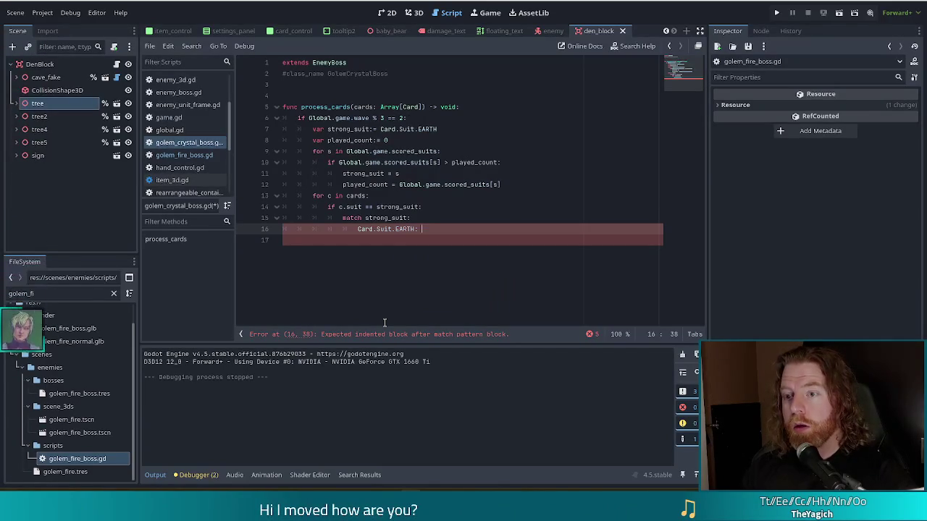
pyautogui.write(' c.grounded = ture')
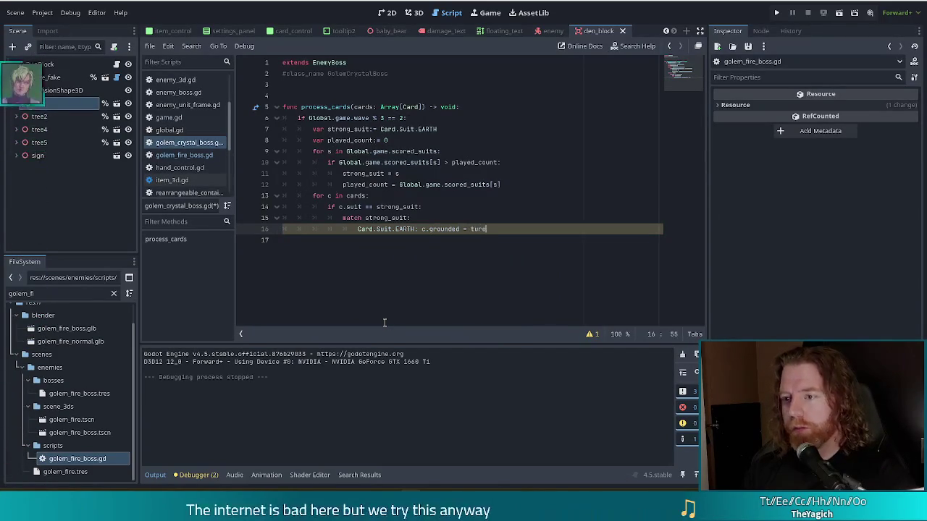
pyautogui.press('BackSpace')
pyautogui.press('BackSpace')
pyautogui.press('BackSpace')
pyautogui.write('rue')
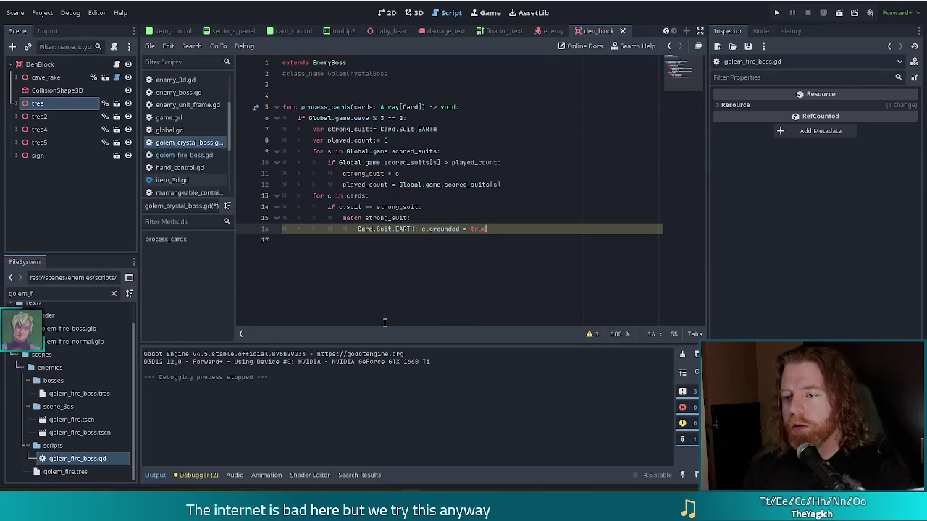
# - Add a Card.Suit.FIRE case below EARTH that sets c.burning = true
pyautogui.press('Return')
pyautogui.write('Car')
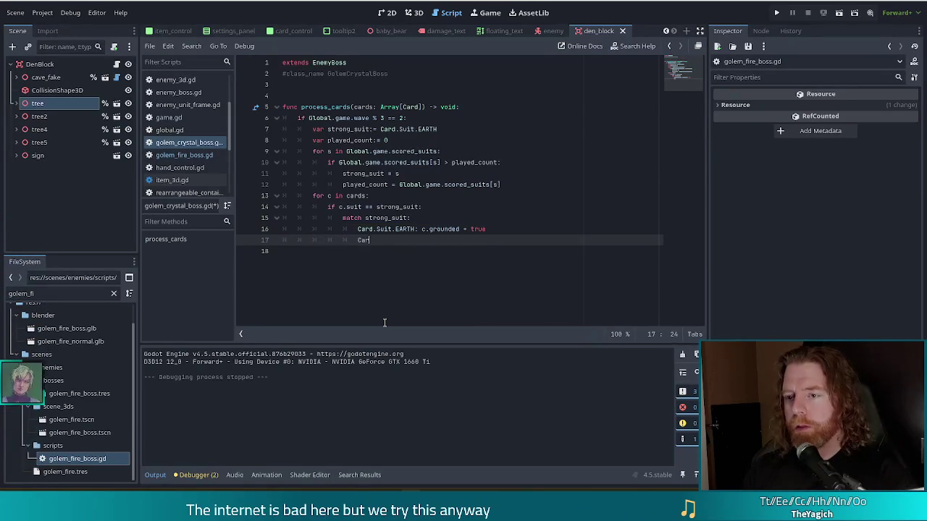
pyautogui.write('d.S')
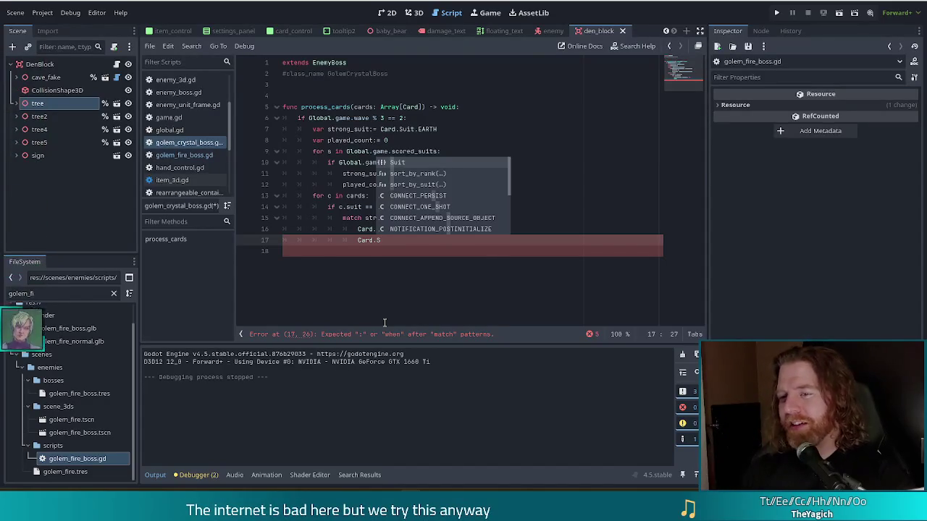
pyautogui.write('uit.FIRE: c.')
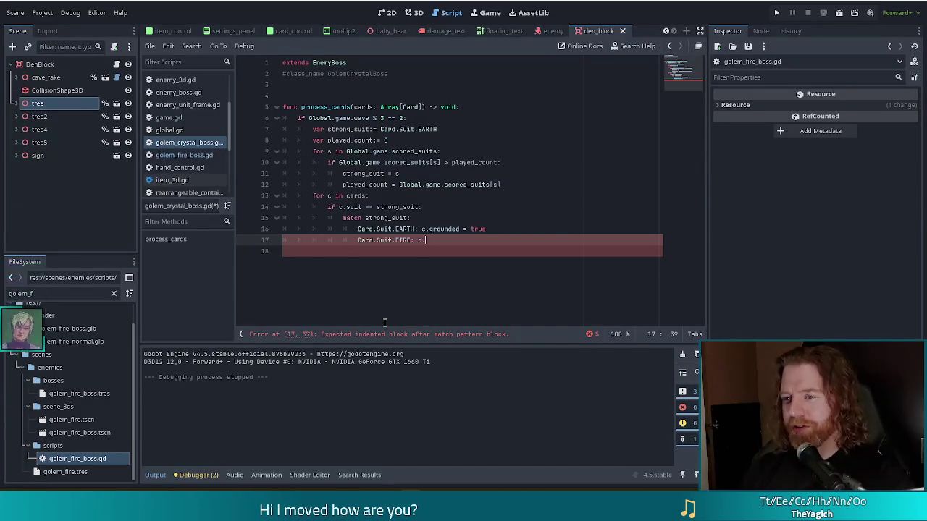
pyautogui.write('burning = t')
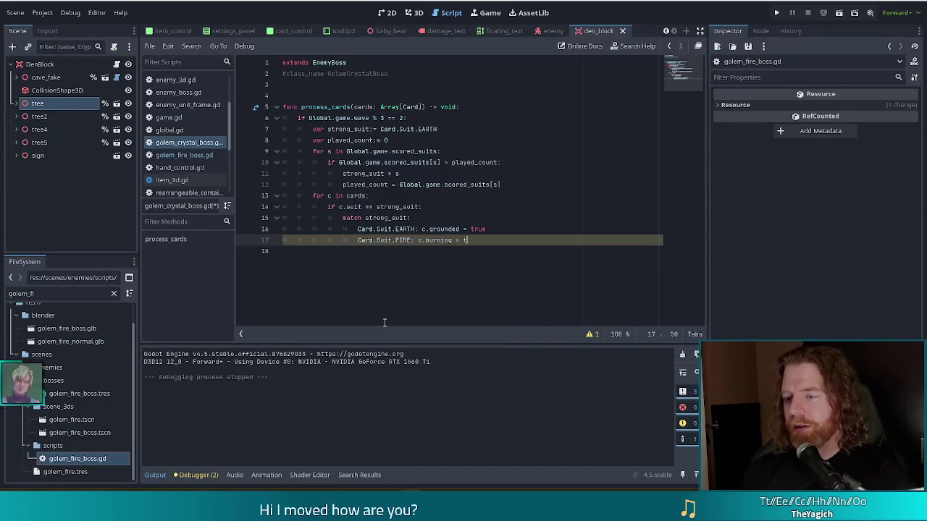
pyautogui.write('rue')
# - Add a Card.Suit.WIND case that sets c.storming = true
pyautogui.press('Return')
pyautogui.write('Card')
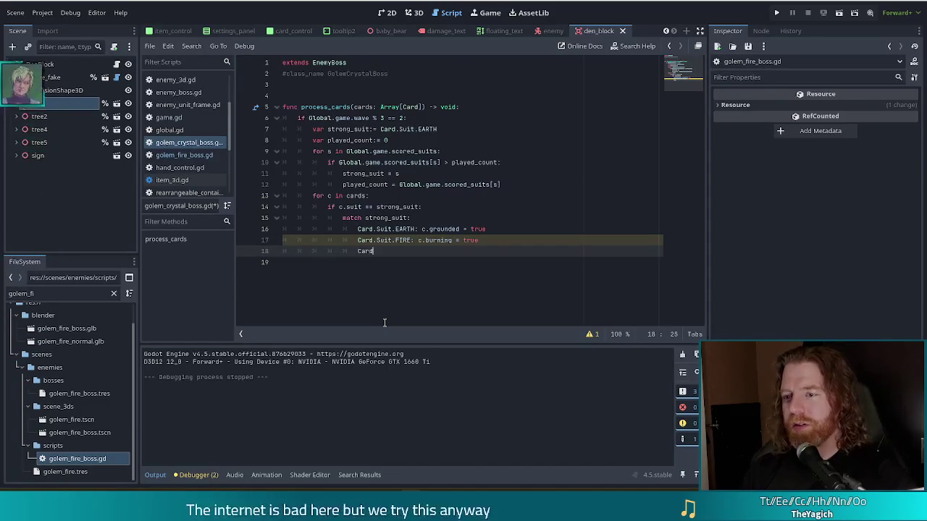
pyautogui.write('.Suit.')
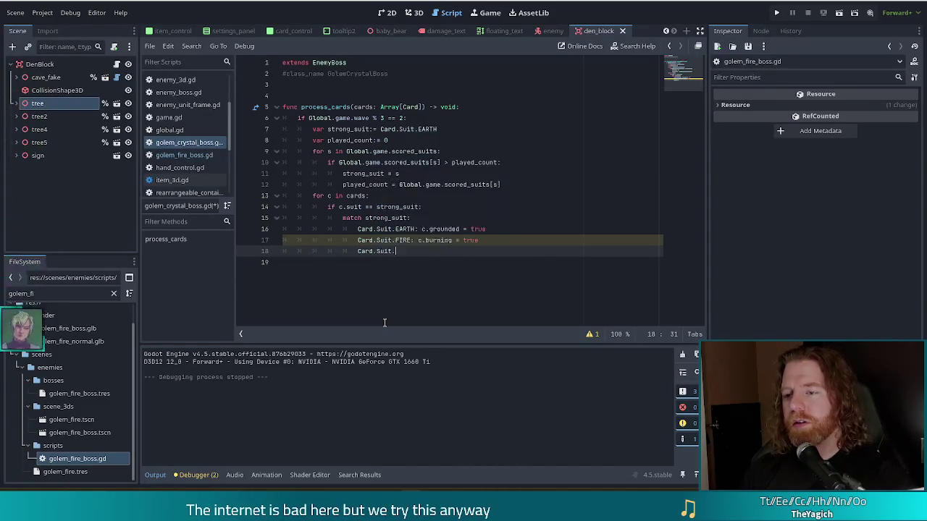
pyautogui.write('WIND: ')
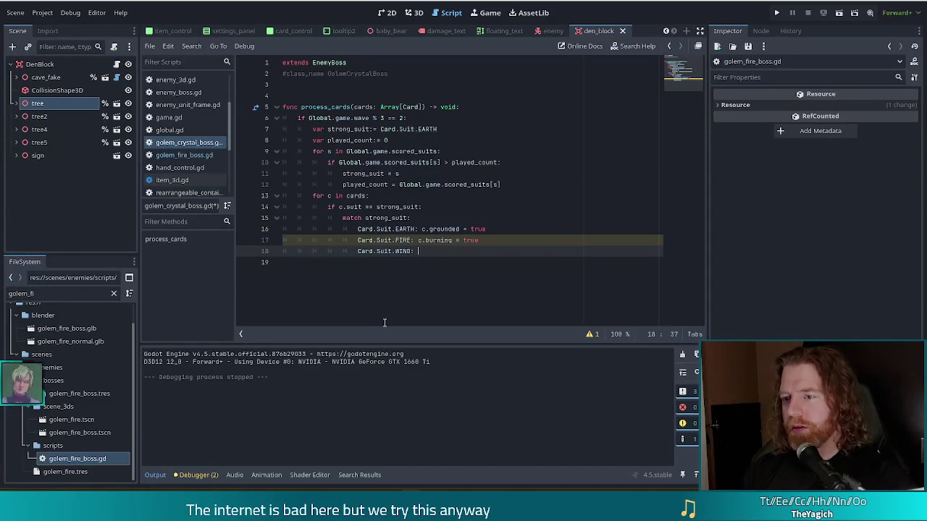
pyautogui.write('c.win')
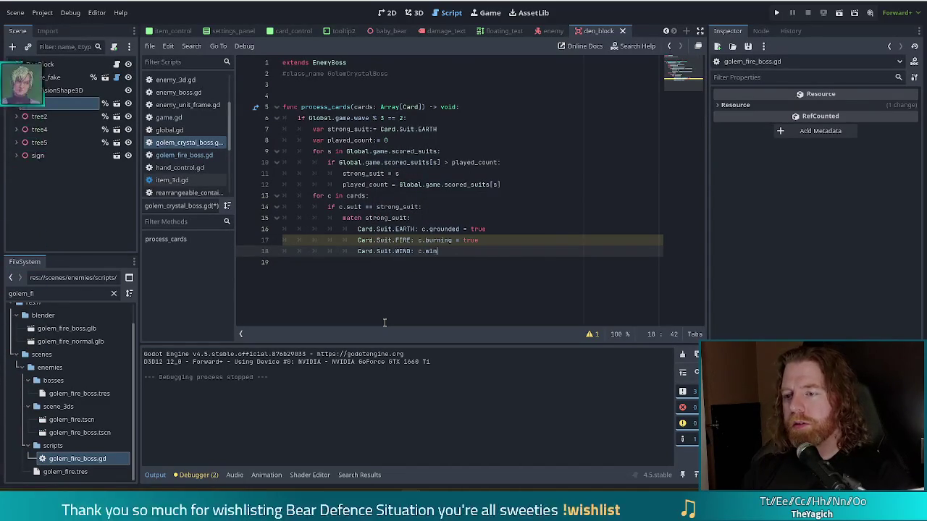
pyautogui.press('BackSpace')
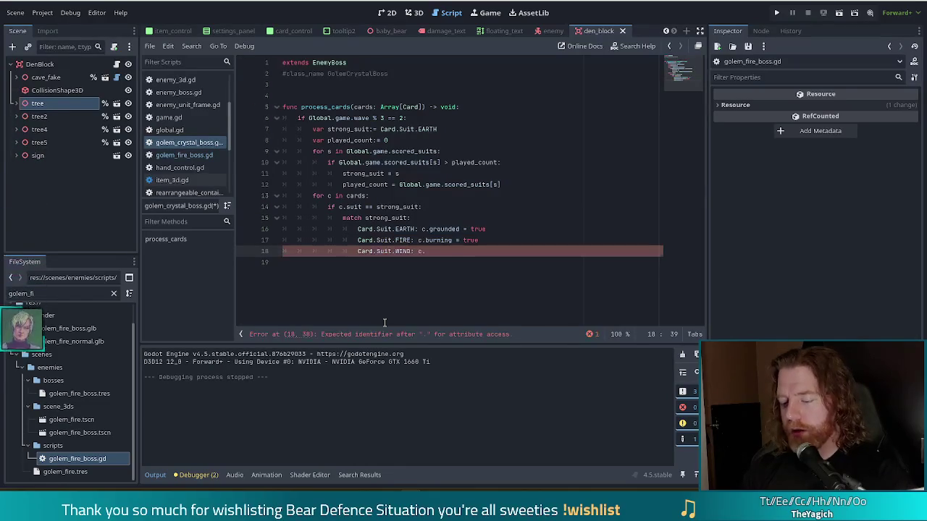
pyautogui.write('storming')
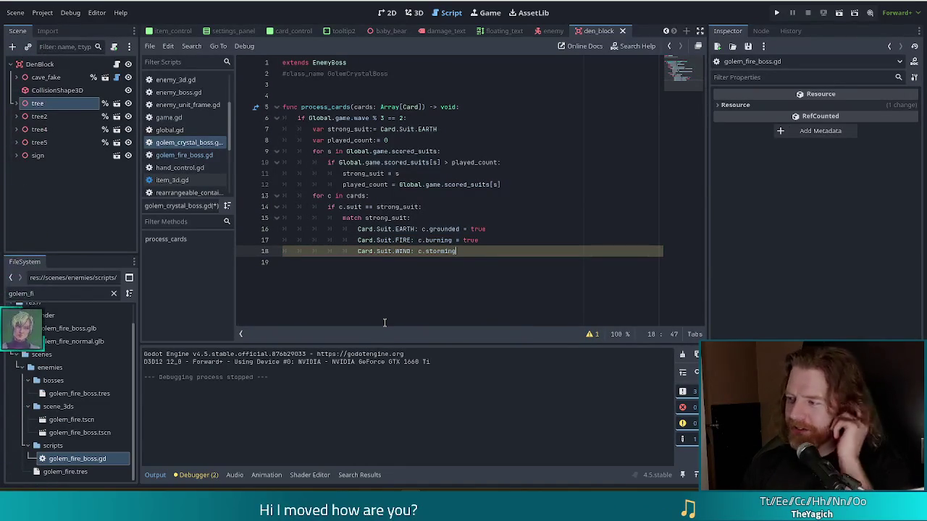
pyautogui.write(' = tru')
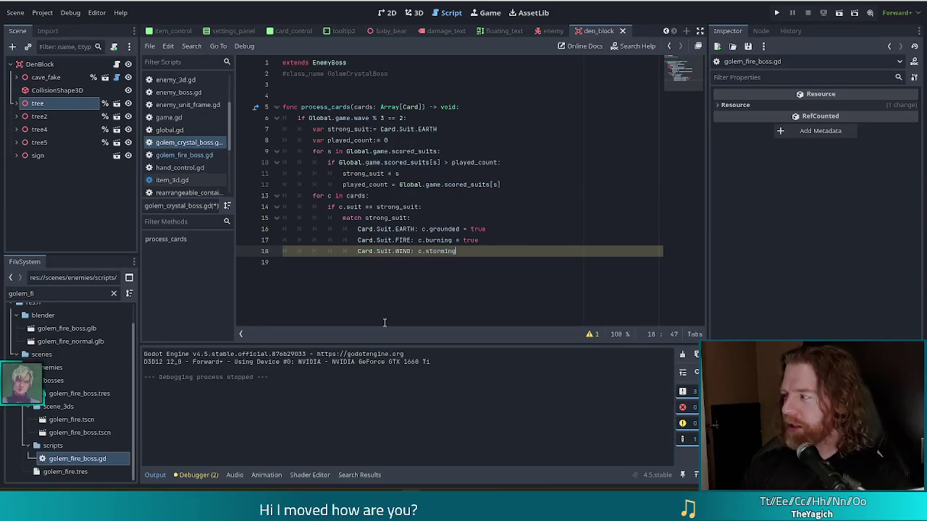
pyautogui.press('Return')
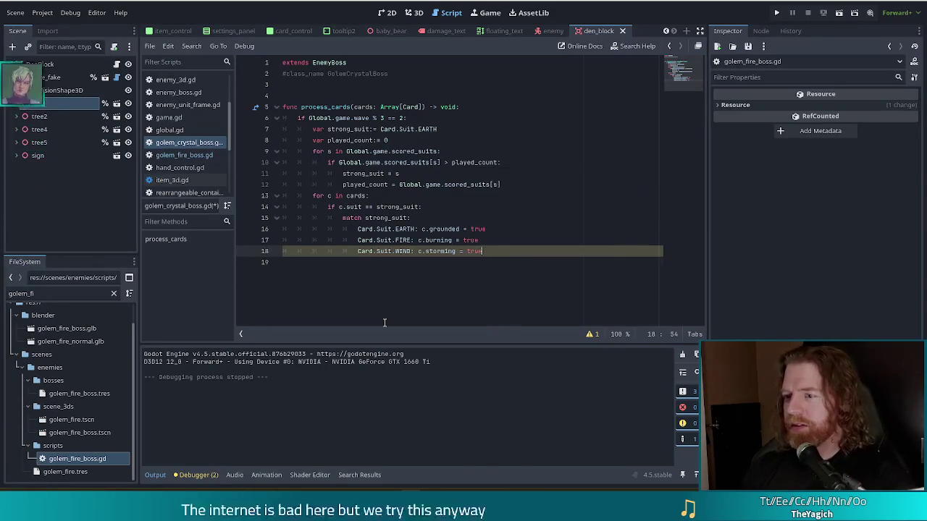
pyautogui.press('Return')
pyautogui.write('Card')
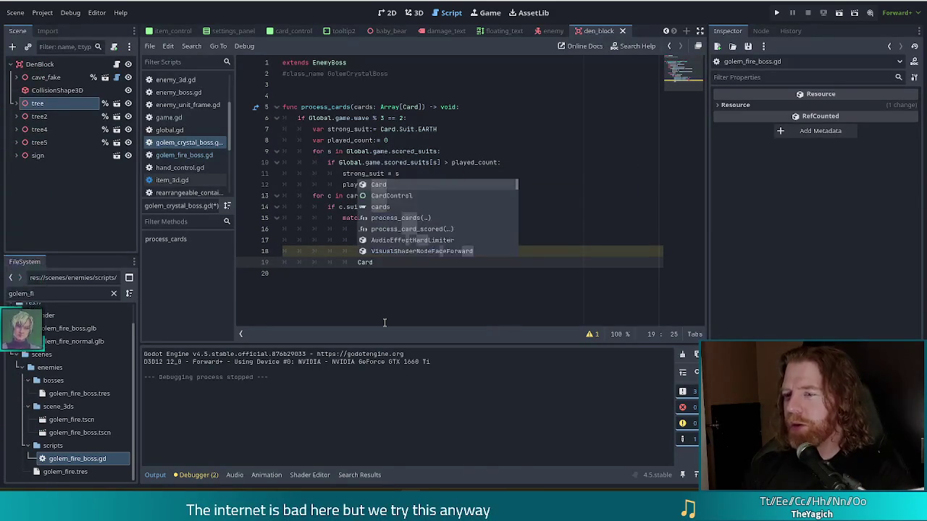
# - Add a Card.Suit.WATER case setting c.frozen = true and save the golem script
pyautogui.write('.')
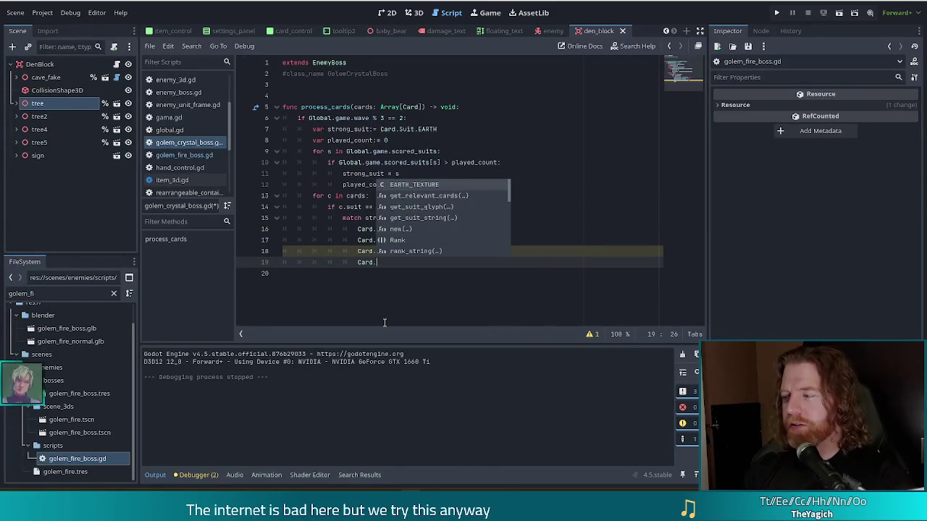
pyautogui.write('Suit')
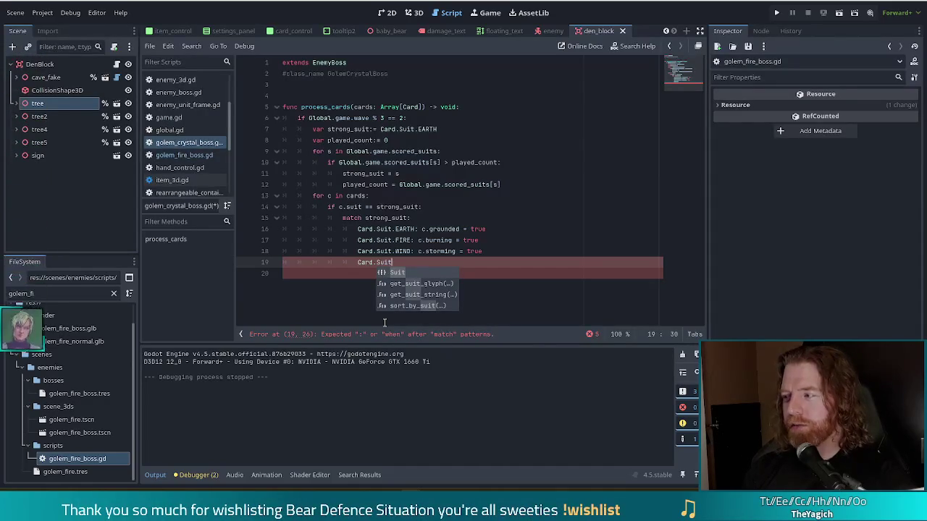
pyautogui.write('.')
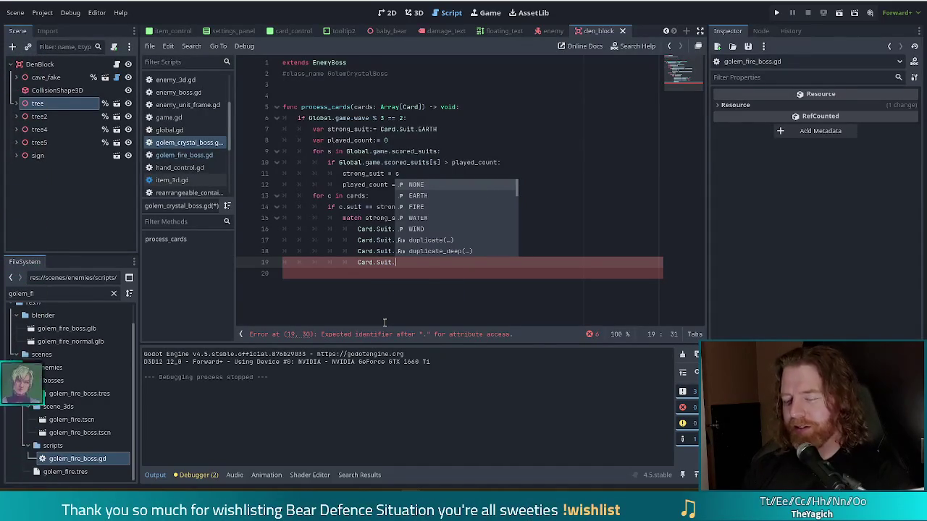
pyautogui.write('WATER: ')
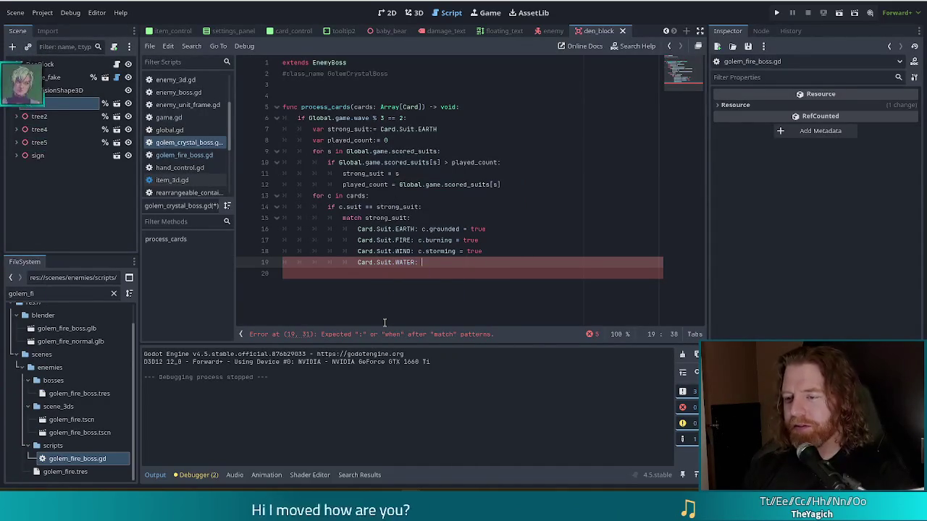
pyautogui.write('c.')
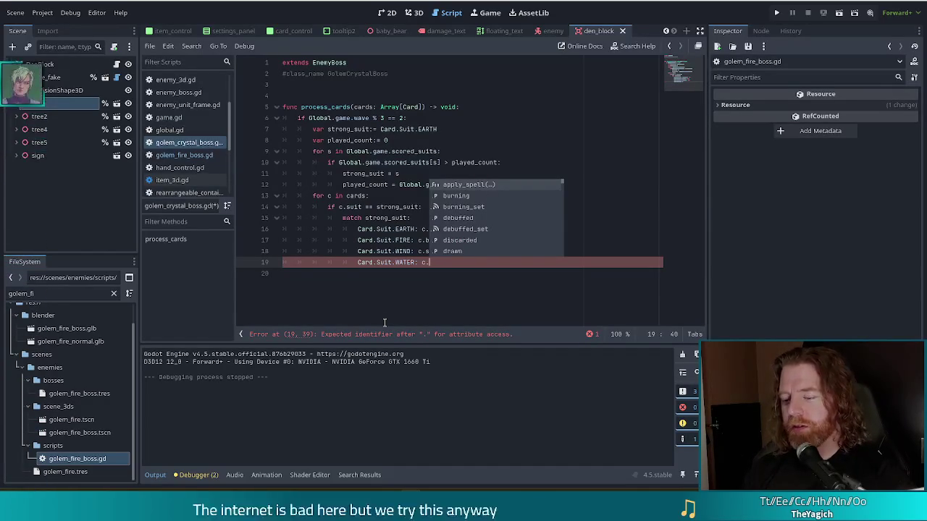
pyautogui.write('fr')
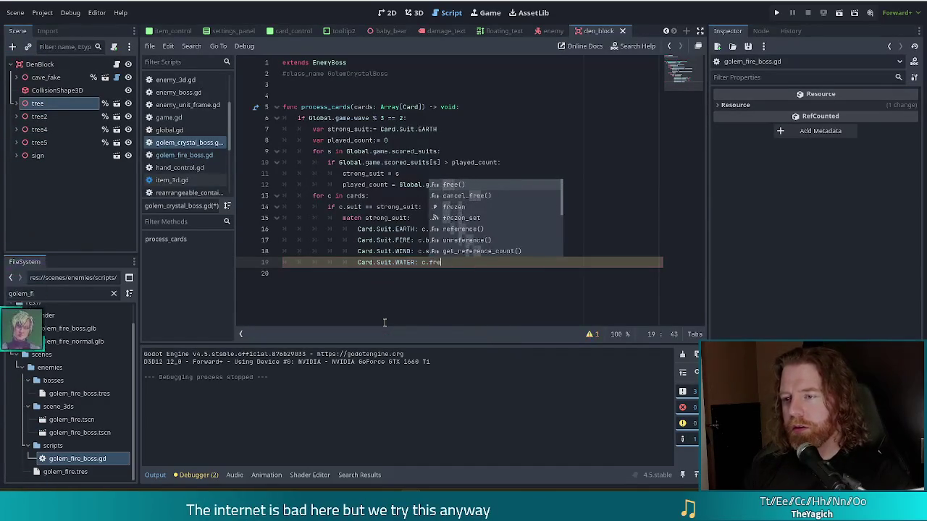
pyautogui.press('Down')
pyautogui.press('Return')
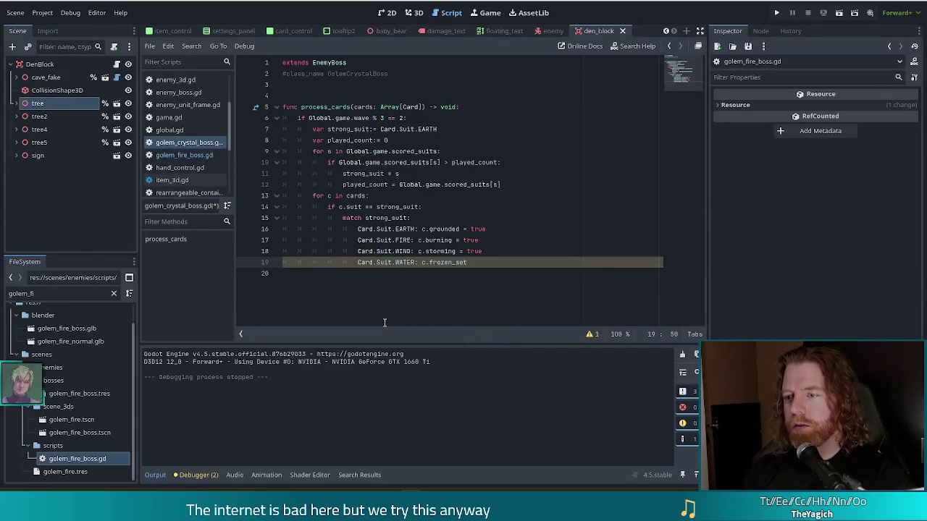
pyautogui.press('BackSpace')
pyautogui.press('BackSpace')
pyautogui.press('BackSpace')
pyautogui.write('= true')
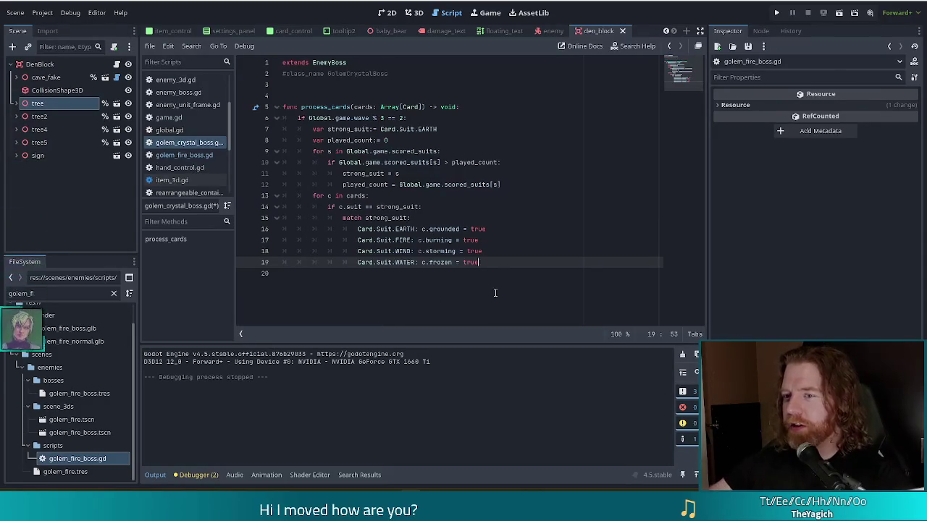
pyautogui.press('Escape')
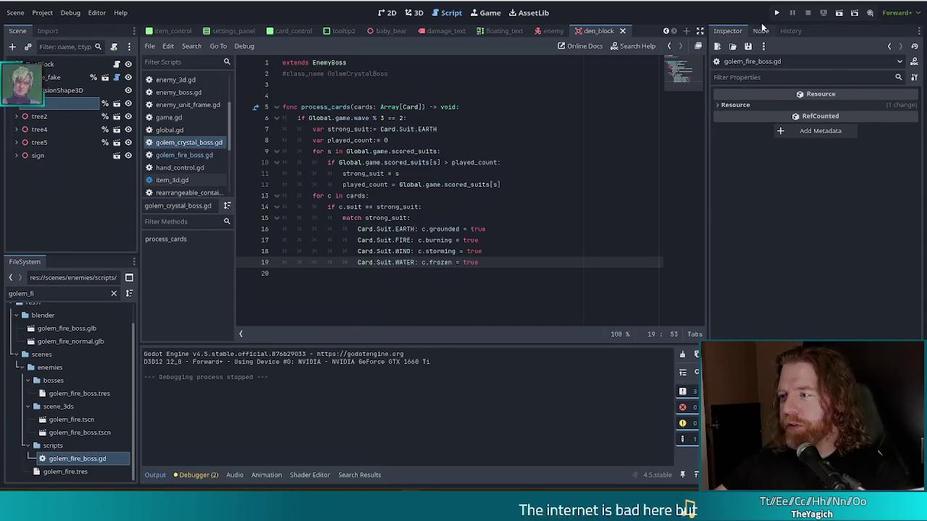
# - Run the project and load the Crystal Golem via the console command 'set_enemy golem_crystal'
pyautogui.click(778, 13)
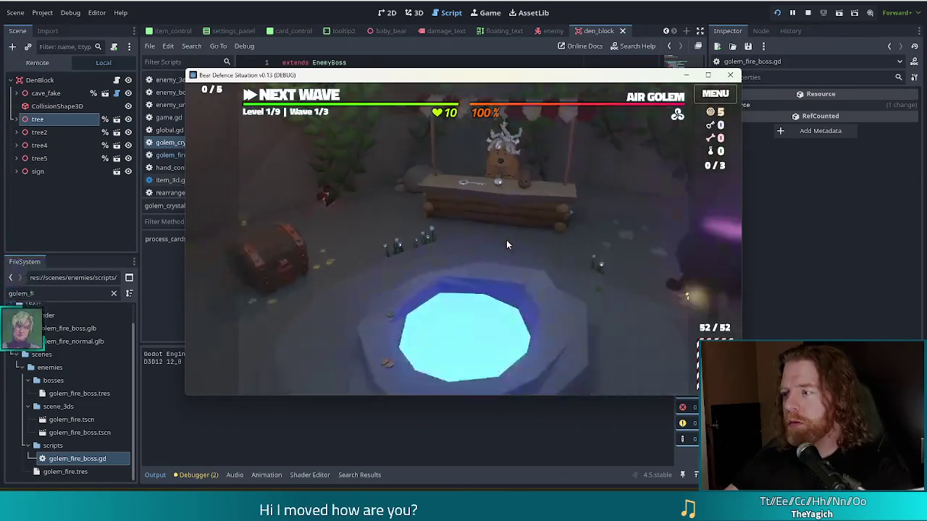
pyautogui.press('`')
pyautogui.write('golem_')
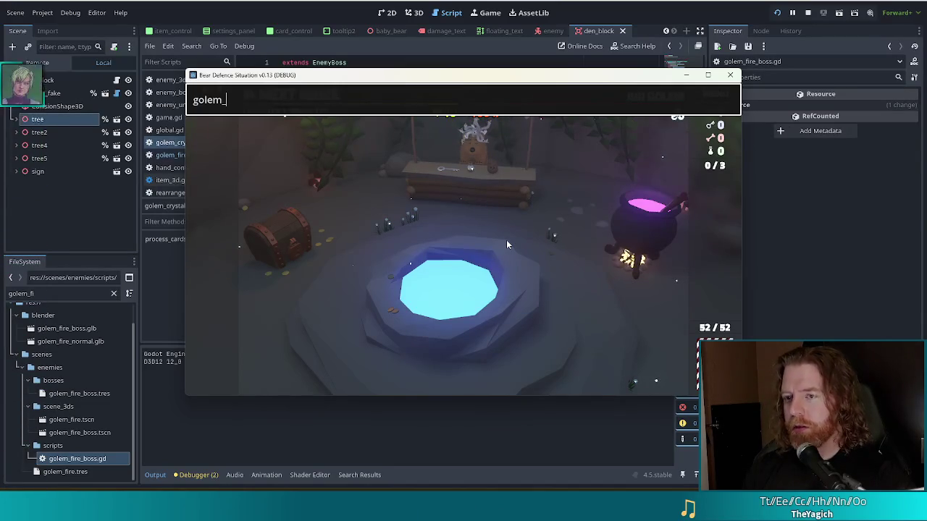
pyautogui.press('BackSpace')
pyautogui.press('BackSpace')
pyautogui.press('BackSpace')
pyautogui.write('set_e')
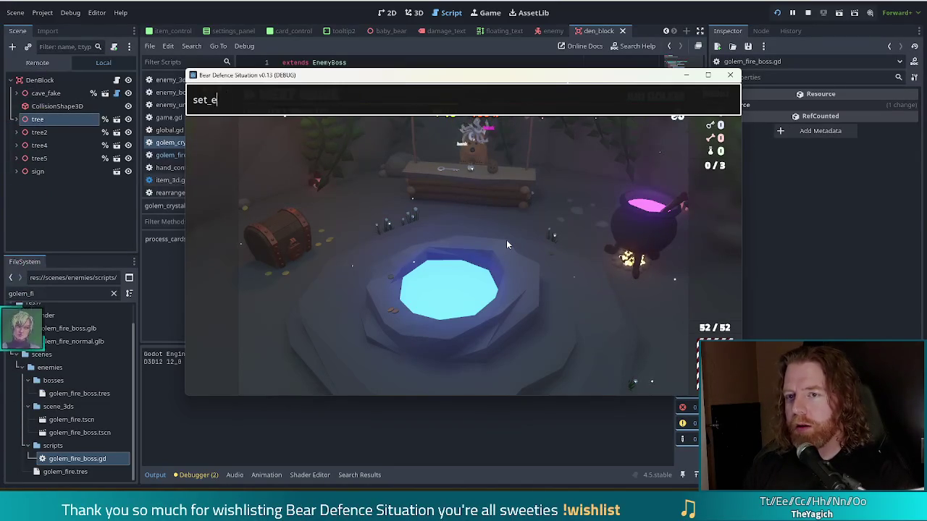
pyautogui.write('nem gole')
pyautogui.press('BackSpace')
pyautogui.press('BackSpace')
pyautogui.press('BackSpace')
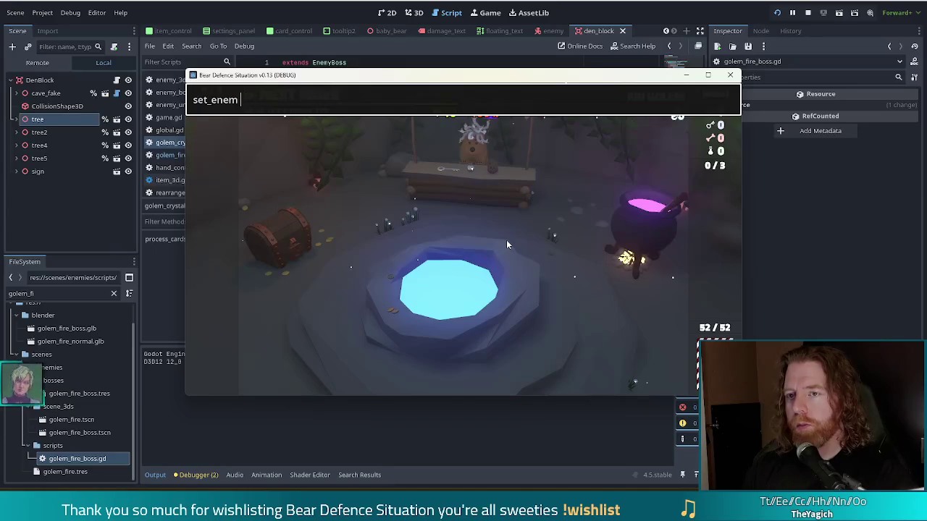
pyautogui.write('y golem_crystal')
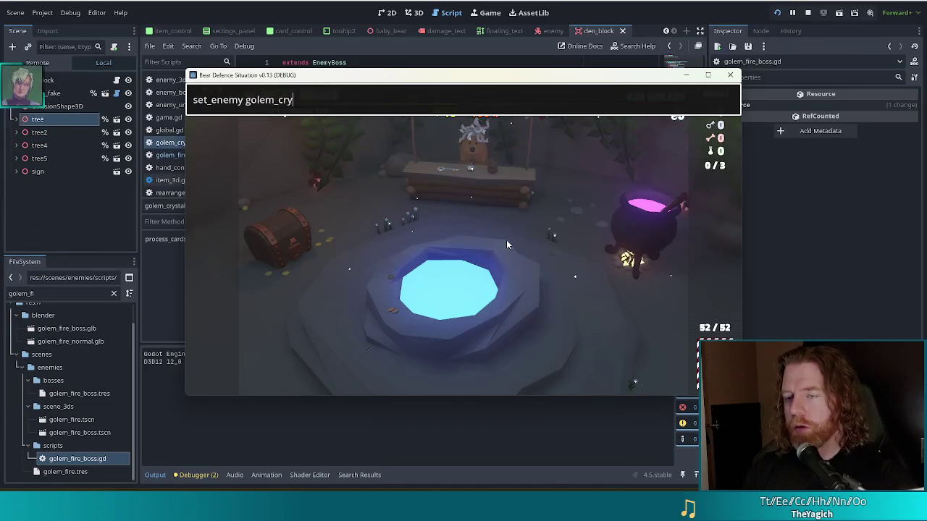
pyautogui.press('Return')
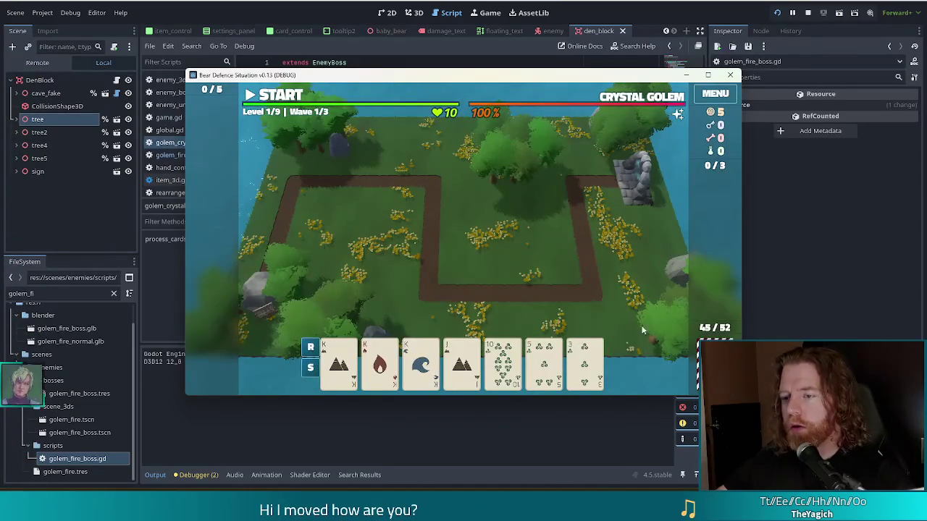
# - Play the King of Water onto the ballista tower, start the wave, and dismiss Wave Complete
pyautogui.click(417, 365)
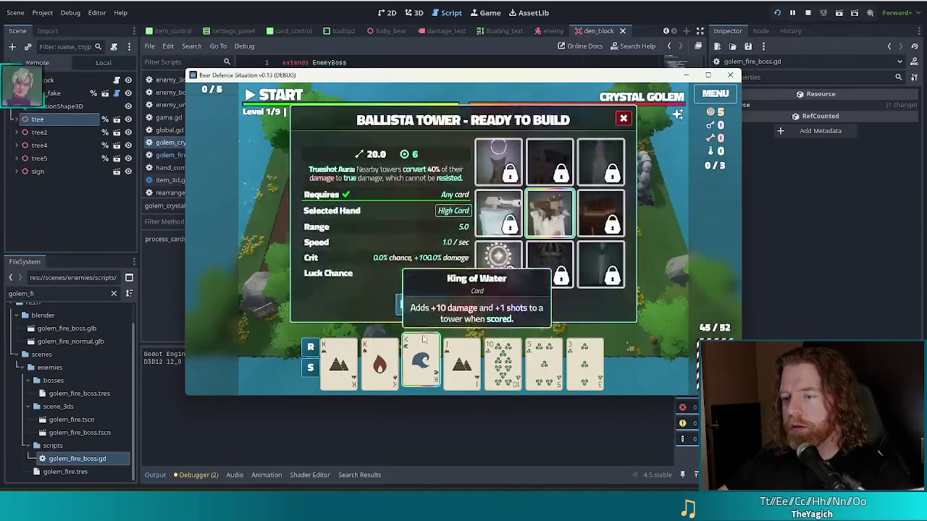
pyautogui.click(460, 268)
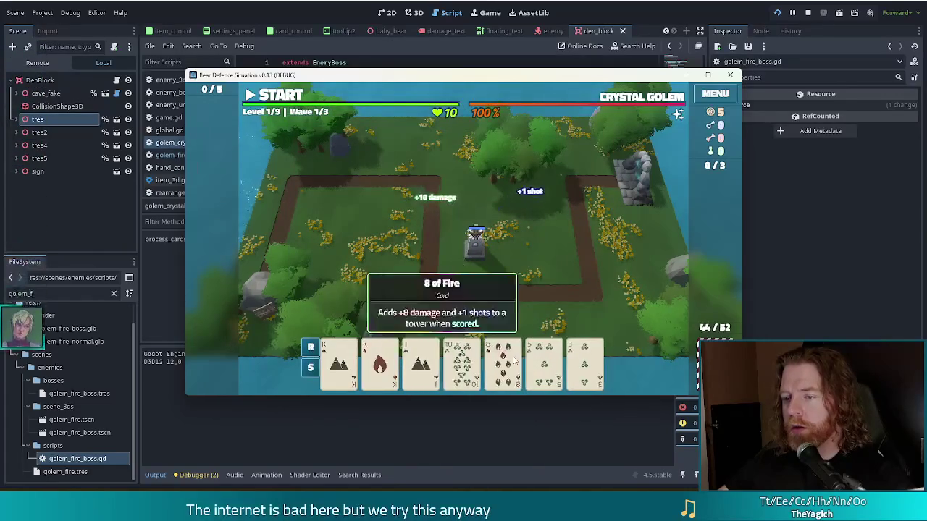
pyautogui.click(462, 360)
pyautogui.click(504, 305)
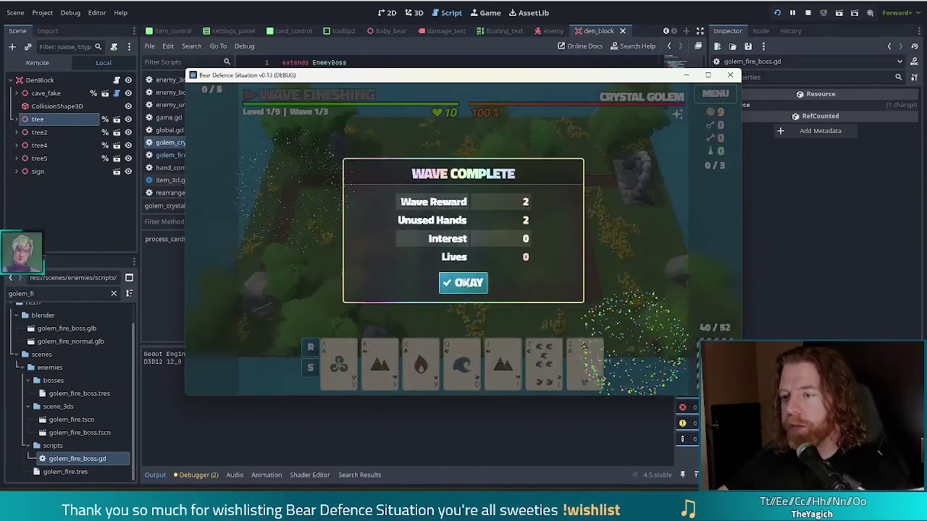
pyautogui.click(464, 283)
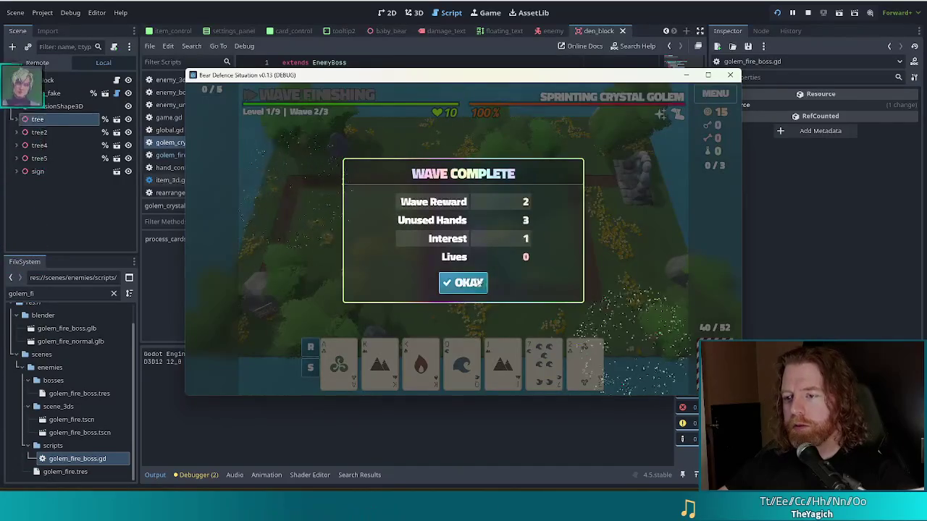
pyautogui.click(477, 281)
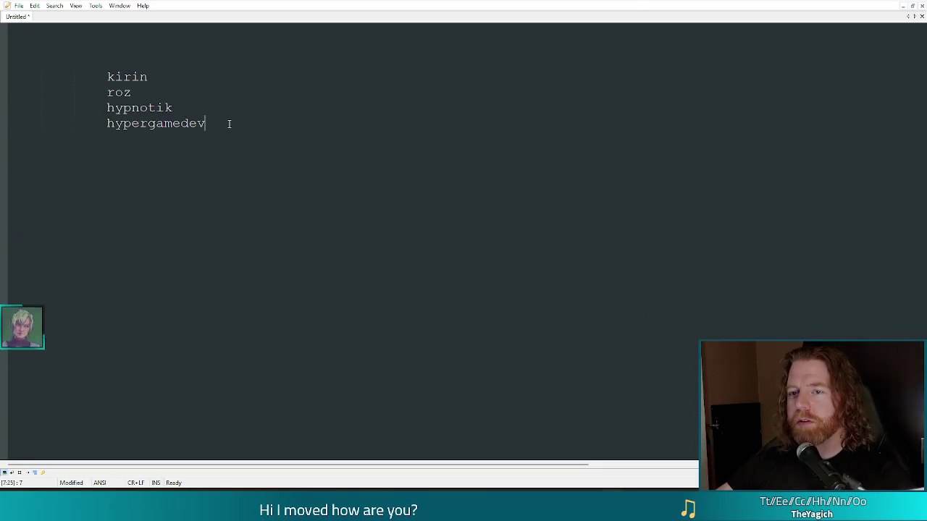
# - Delete the four usernames and type two usernames on separate lines, ending on a new line
pyautogui.moveTo(228, 124)
pyautogui.mouseDown()
pyautogui.moveTo(103, 108)
pyautogui.moveTo(109, 78)
pyautogui.mouseUp()
pyautogui.press('BackSpace')
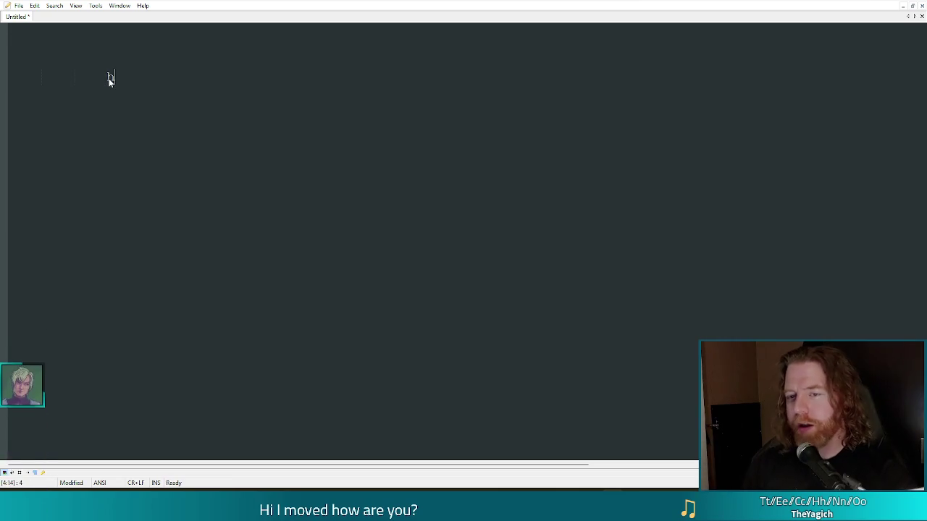
pyautogui.write('hypnotik')
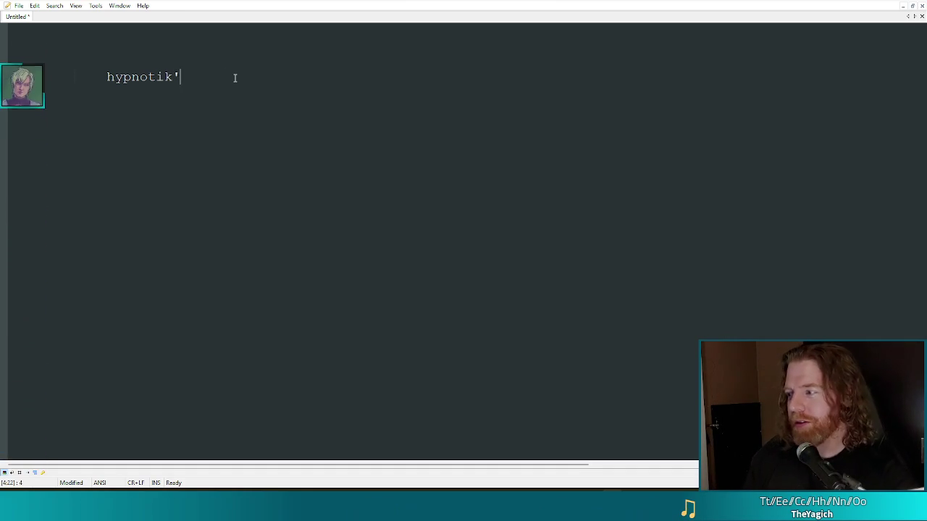
pyautogui.press('Return')
pyautogui.write('phwee')
pyautogui.press('Return')
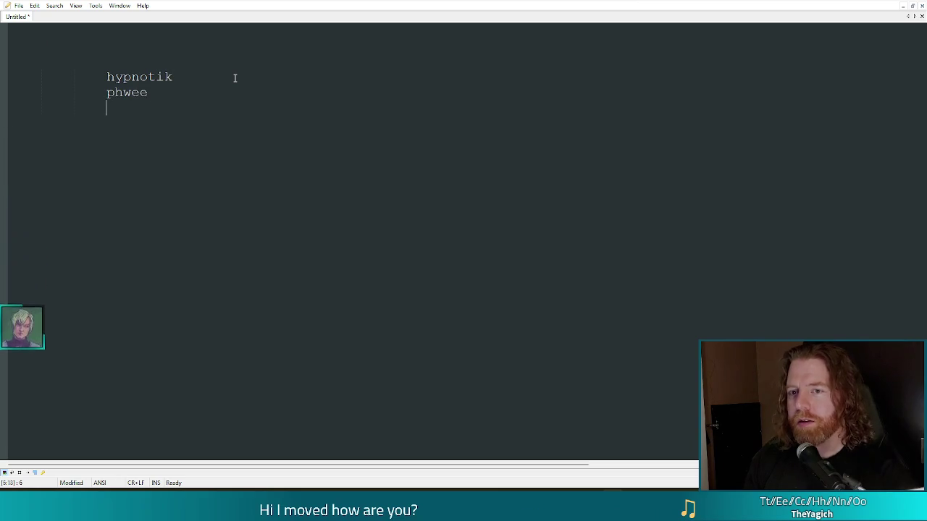